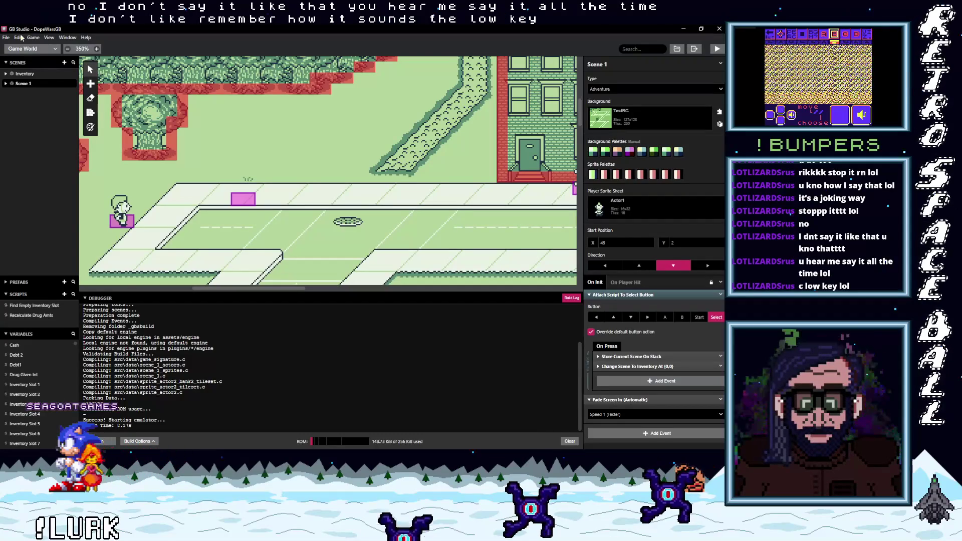
# - Give the upper-sidewalk NPC, Actor 3, the Actor4 sprite sheet
pyautogui.click(251, 200)
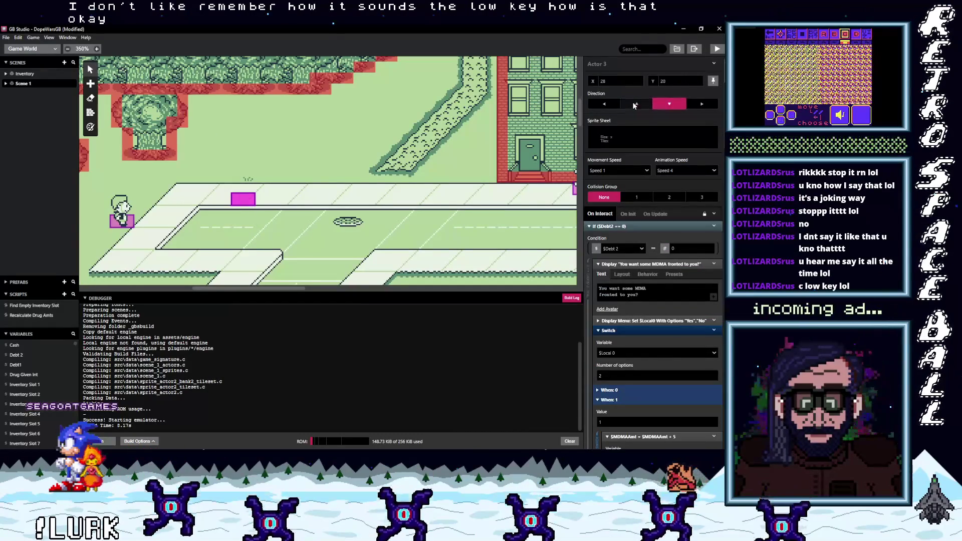
pyautogui.click(621, 134)
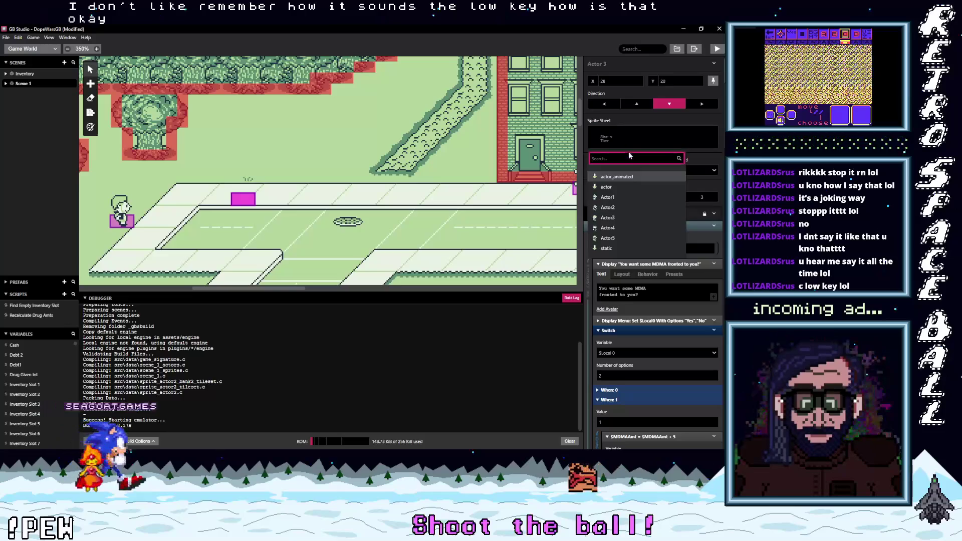
pyautogui.click(608, 228)
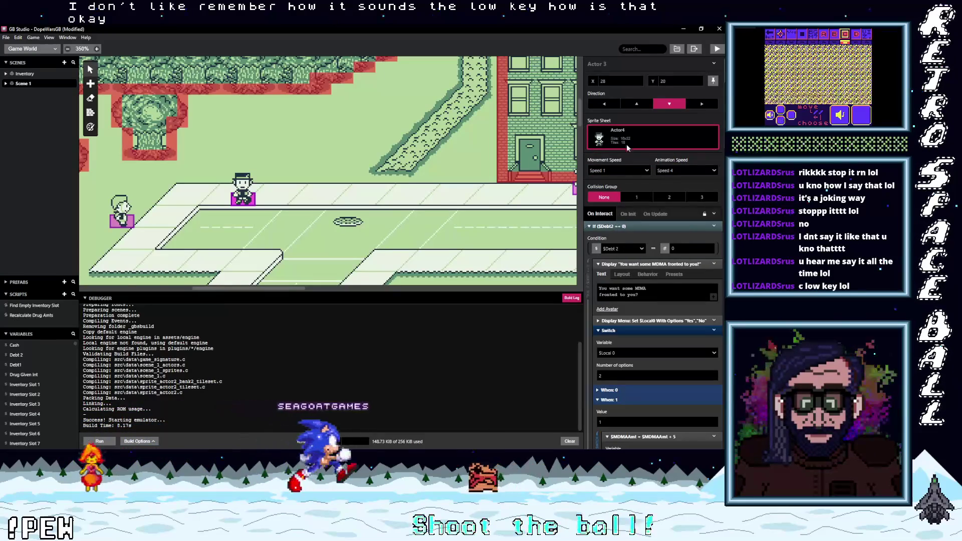
# - Give the left NPC, Actor 2, the Actor5 sprite sheet
pyautogui.hscroll(2, 340, 210)
pyautogui.hscroll(2, 341, 210)
pyautogui.hscroll(-3, 464, 213)
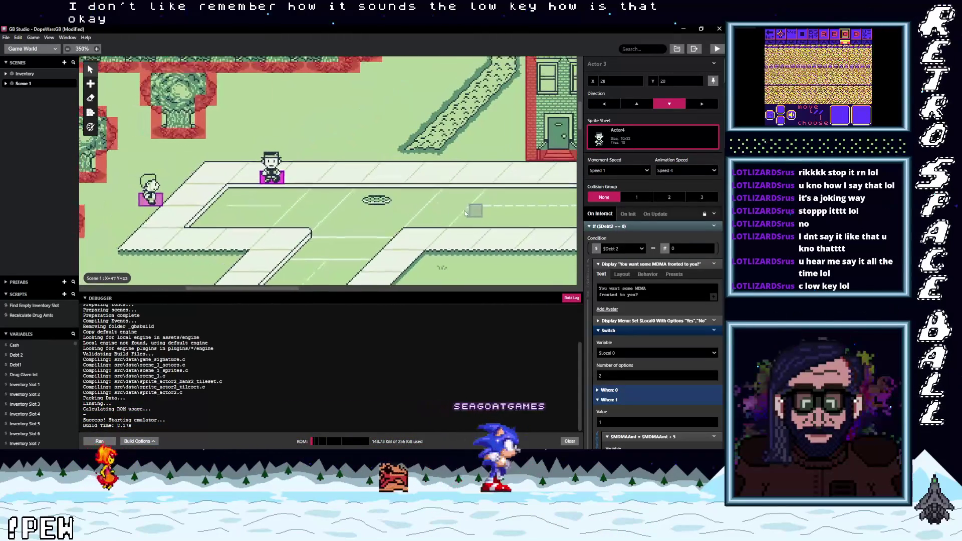
pyautogui.click(157, 201)
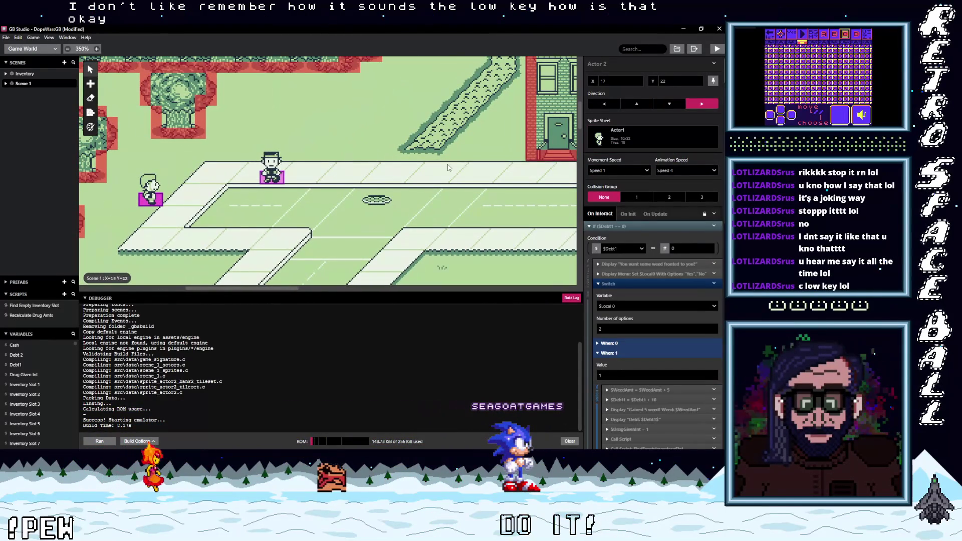
pyautogui.click(629, 140)
pyautogui.click(621, 240)
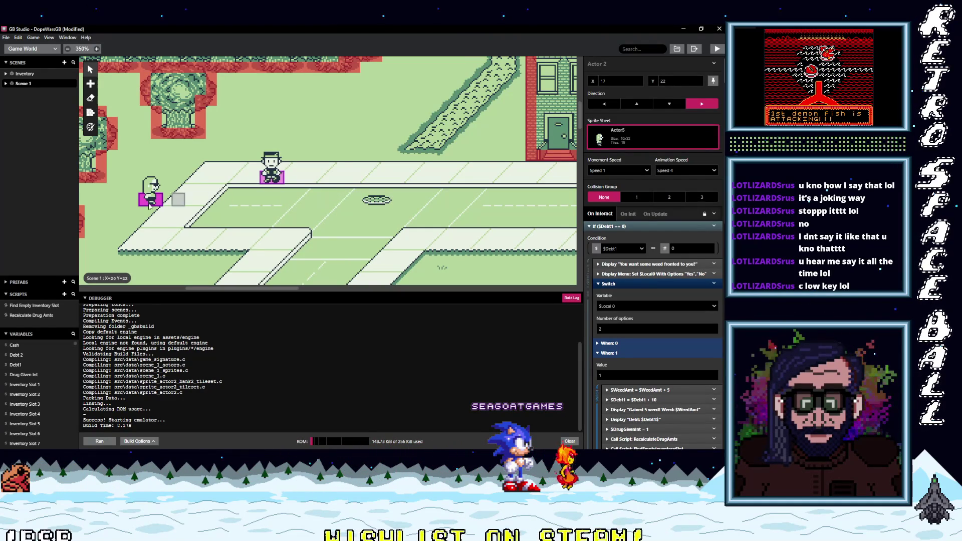
# - Zoom the scene canvas, then drag Actor 2 one tile right from X 17 to 18
pyautogui.scroll(5, 156, 204)
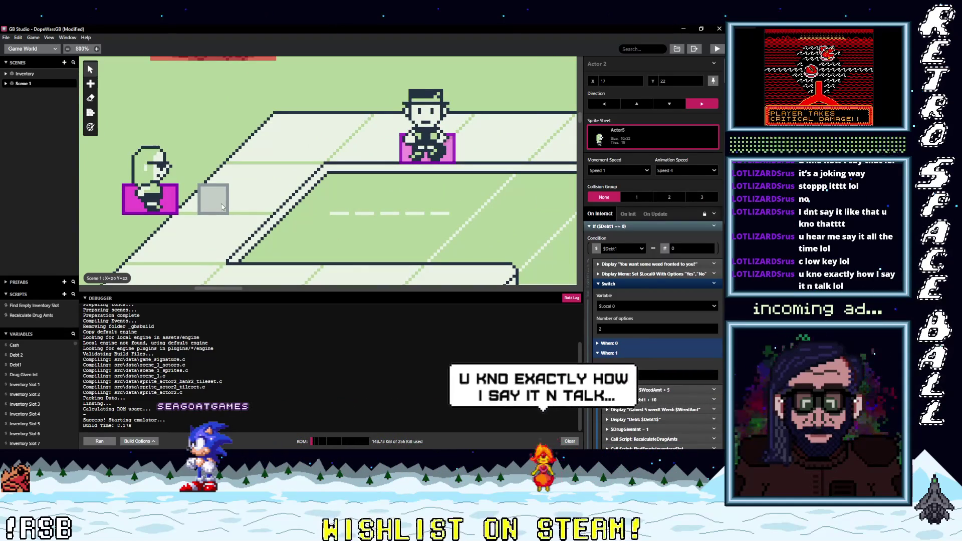
pyautogui.scroll(-3, 222, 206)
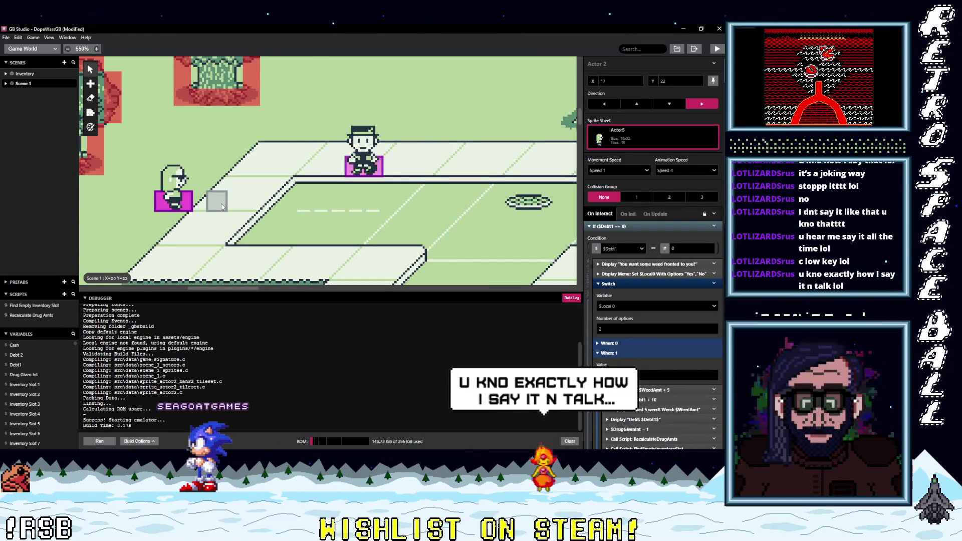
pyautogui.scroll(-2, 222, 207)
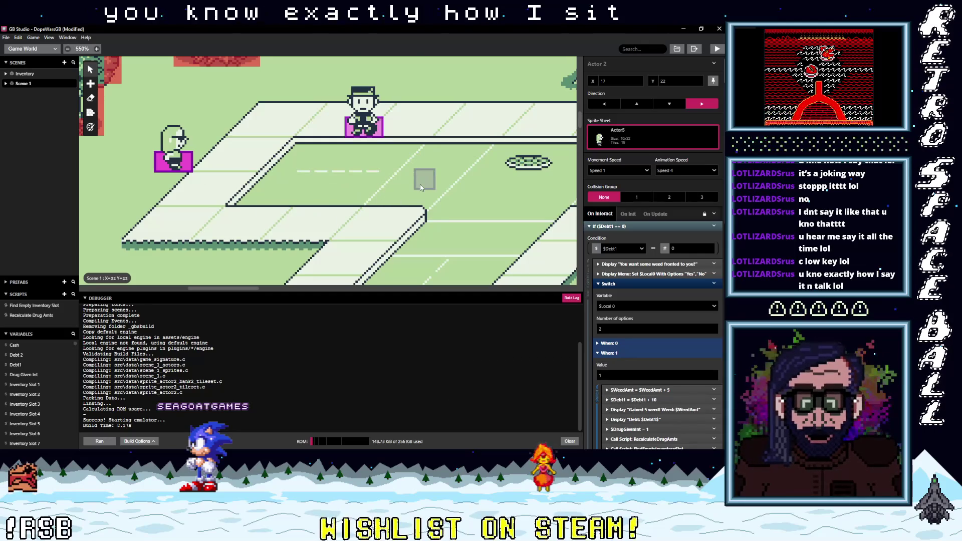
pyautogui.scroll(2, 410, 220)
pyautogui.moveTo(180, 202); pyautogui.dragTo(215, 233)
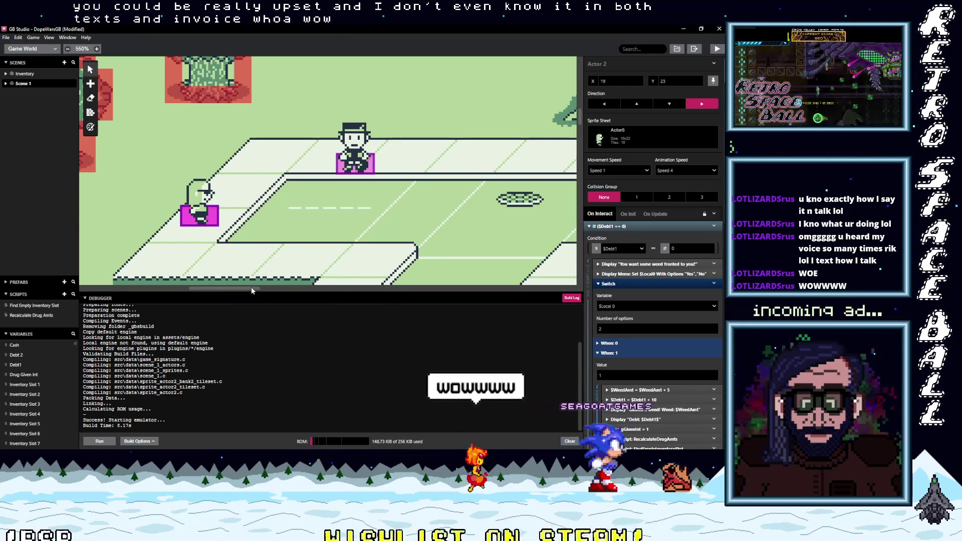
# - Place Actor 2 at tile 19, 23, save the project, and build the game to play-test
pyautogui.moveTo(252, 290)
pyautogui.mouseDown()
pyautogui.moveTo(457, 289)
pyautogui.moveTo(245, 291)
pyautogui.mouseUp()
pyautogui.scroll(1, 445, 224)
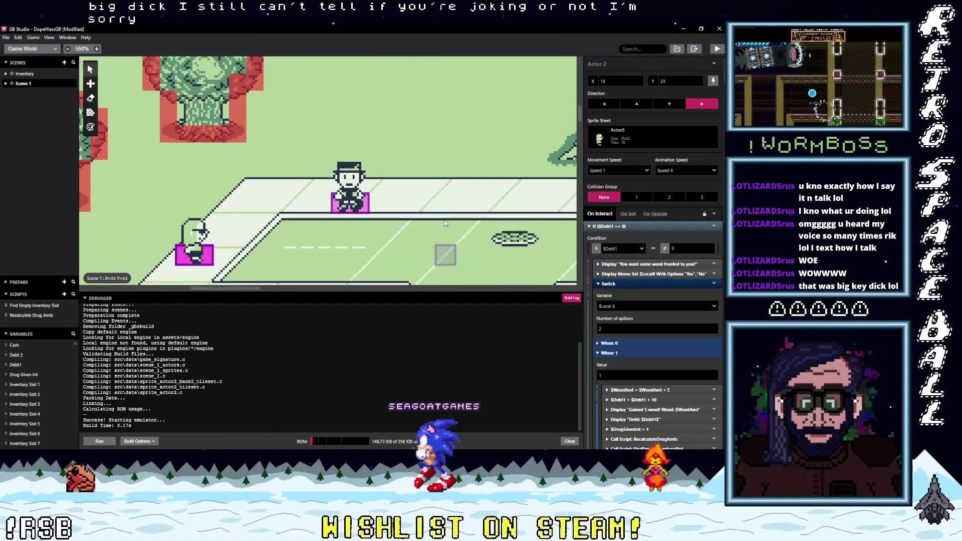
pyautogui.hotkey('ctrl', 's')
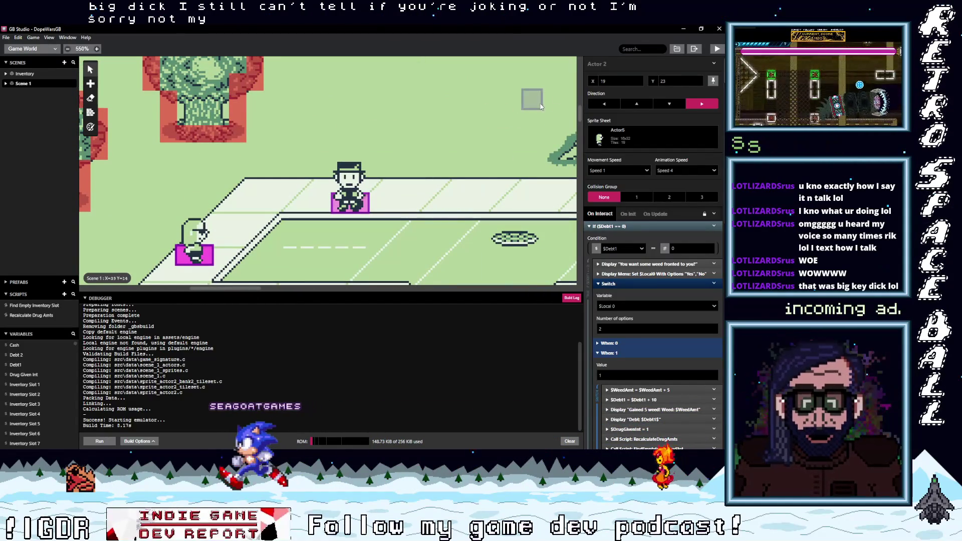
pyautogui.click(717, 49)
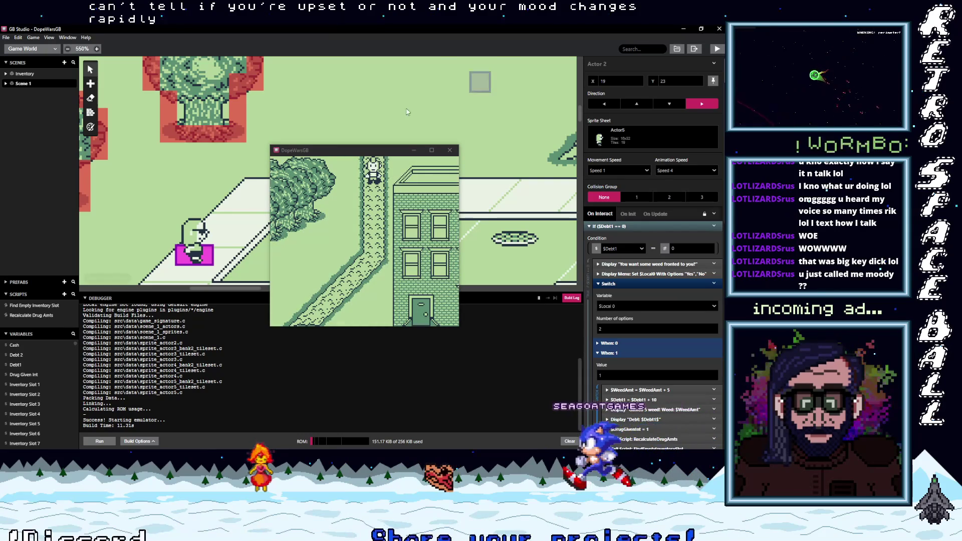
# - Raise the game window and walk the player down into the street and left
pyautogui.moveTo(378, 153); pyautogui.dragTo(382, 111)
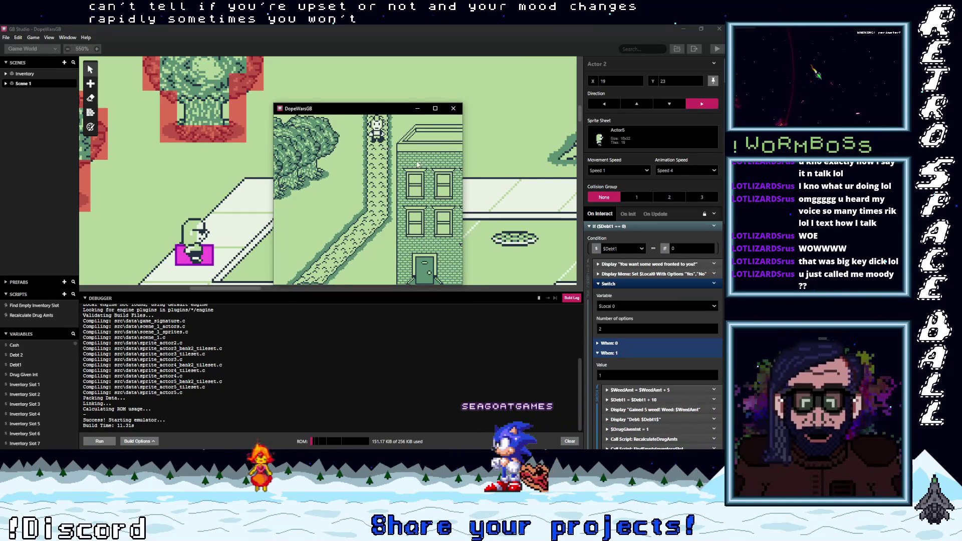
pyautogui.press('Down')
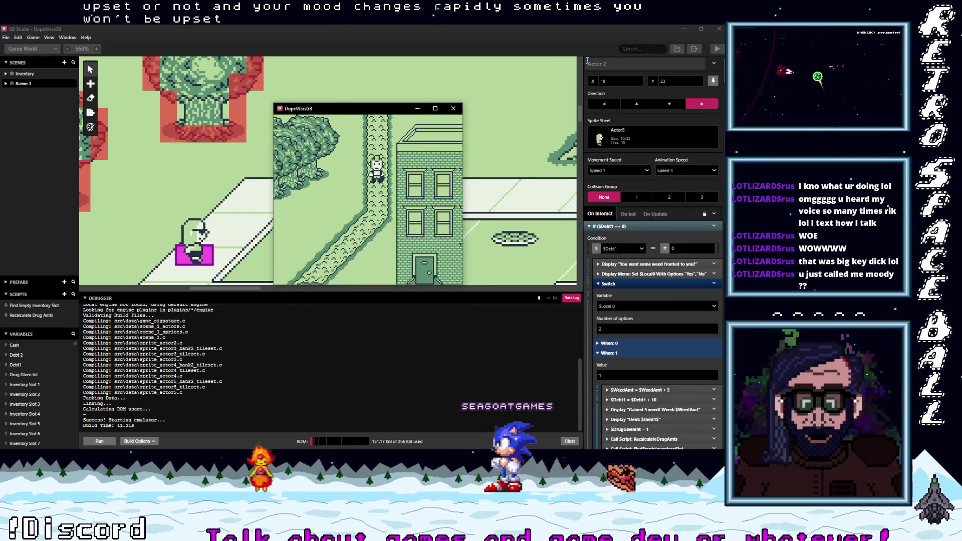
pyautogui.press('Down')
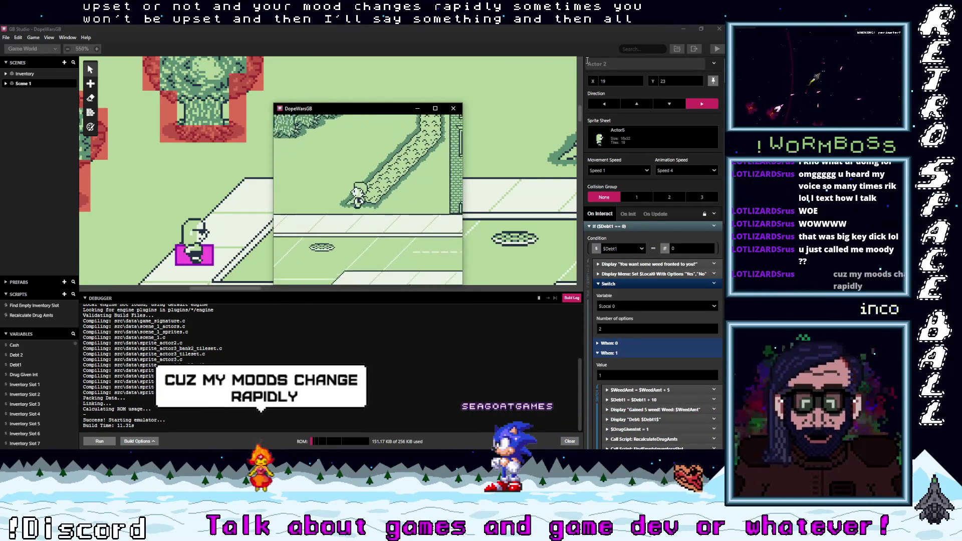
pyautogui.press('Left')
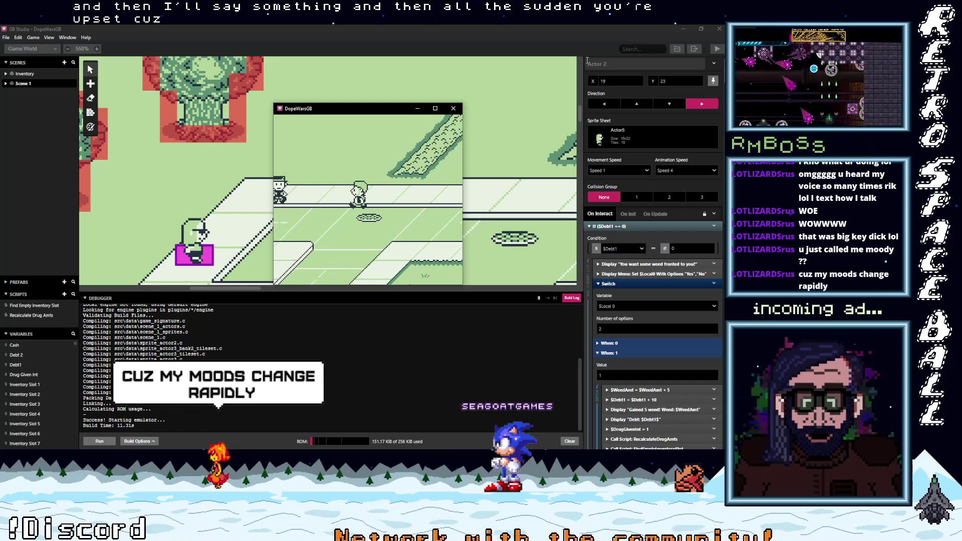
pyautogui.press('Left')
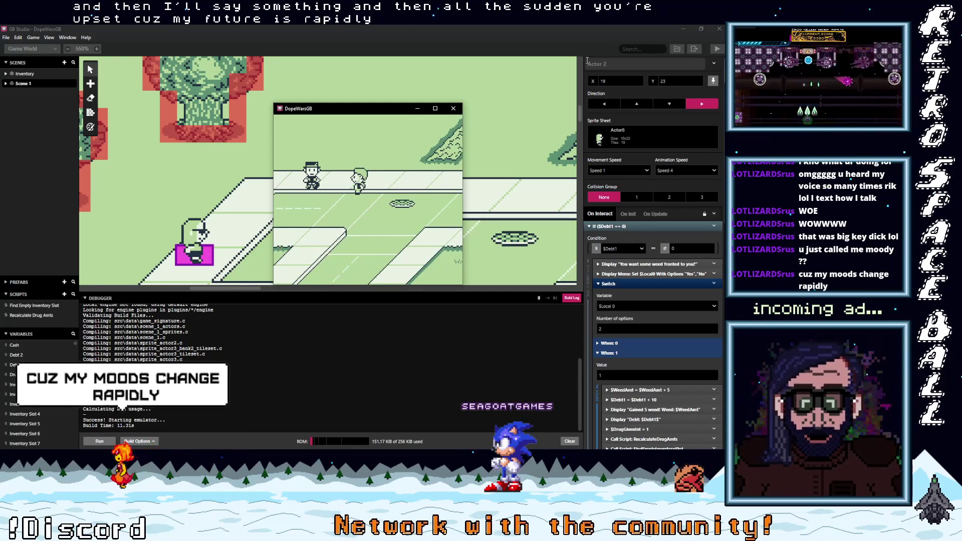
# - Maximize the game window, walk the player back and forth beside the NPCs, then minimize it
pyautogui.click(435, 108)
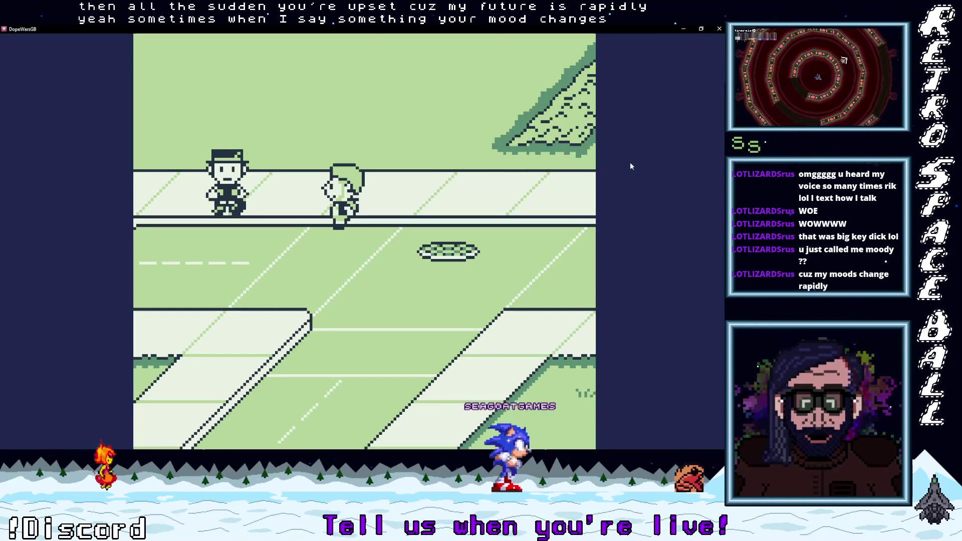
pyautogui.press('Left')
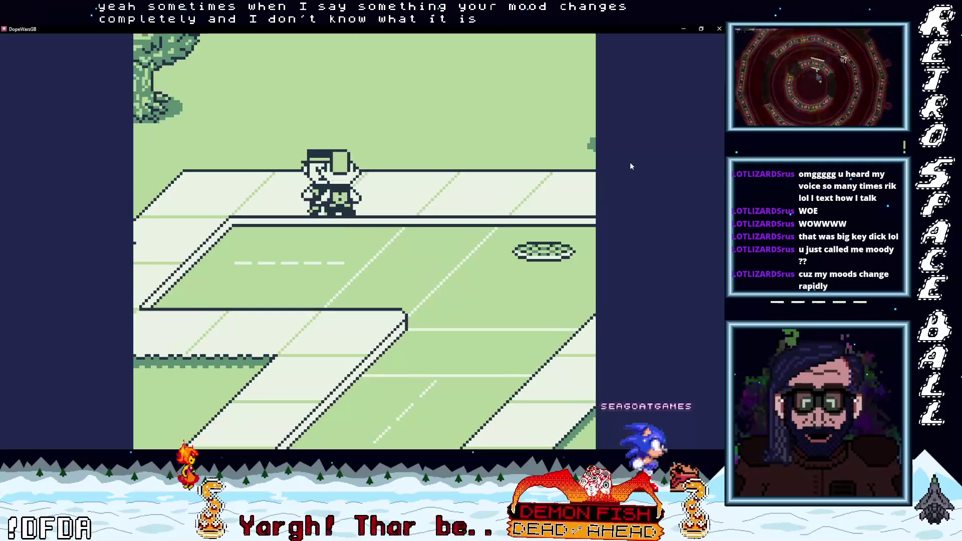
pyautogui.press('Left')
pyautogui.press('Right')
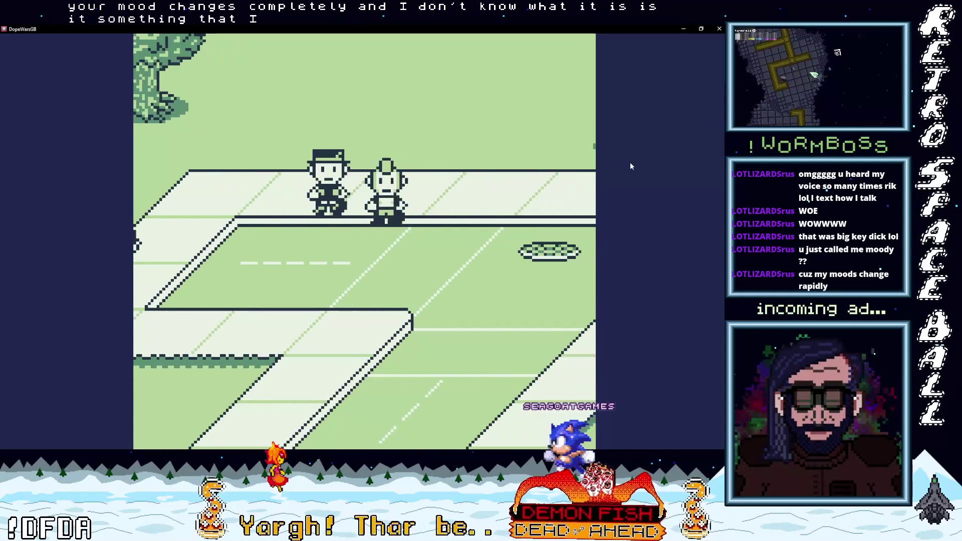
pyautogui.press('Left')
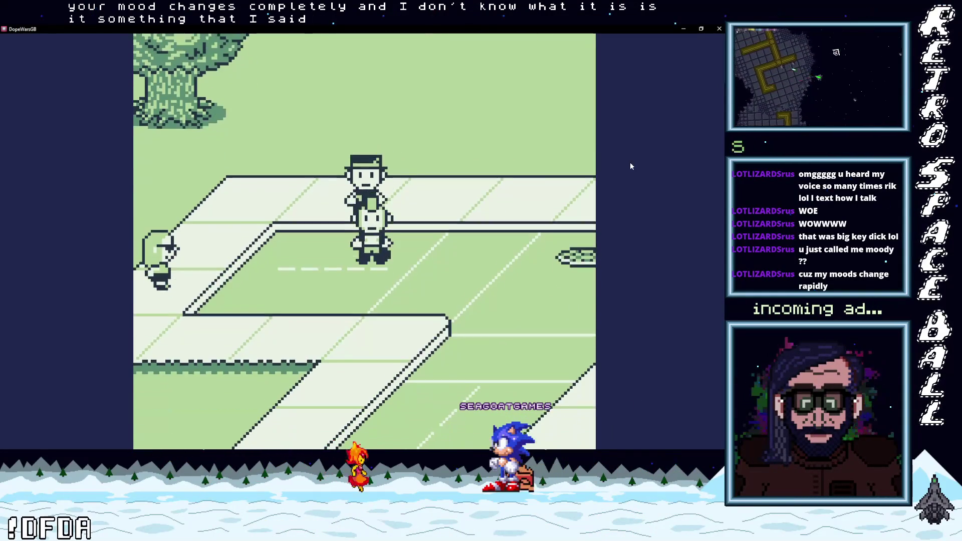
pyautogui.press('Left')
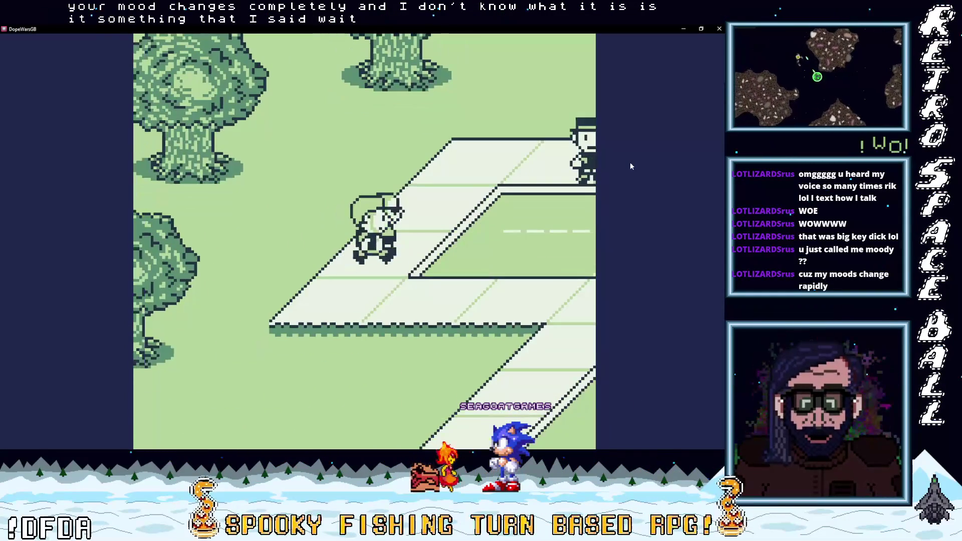
pyautogui.press('Right')
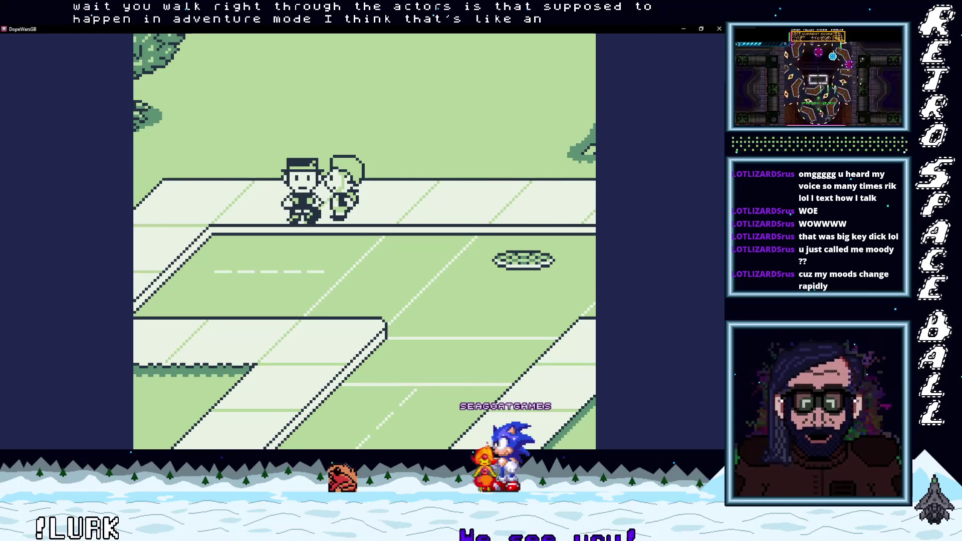
pyautogui.click(683, 30)
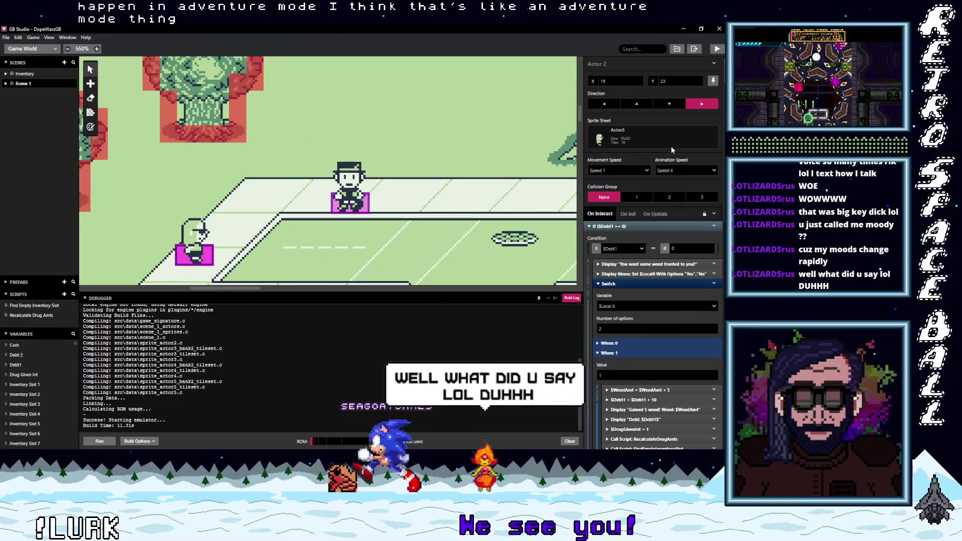
# - Select Actor 3, review its On Init and On Interact scripts, and dismiss its options menu
pyautogui.click(550, 202)
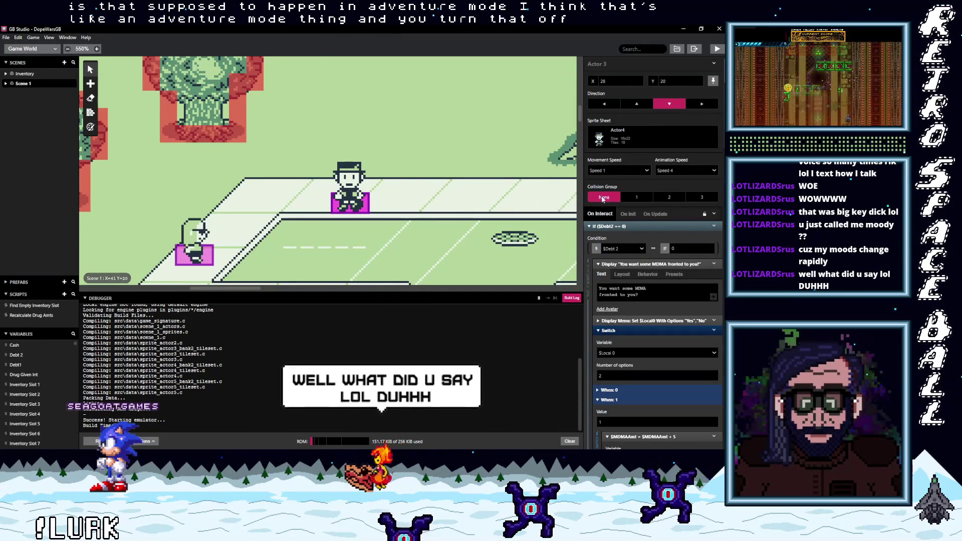
pyautogui.scroll(-10, 662, 227)
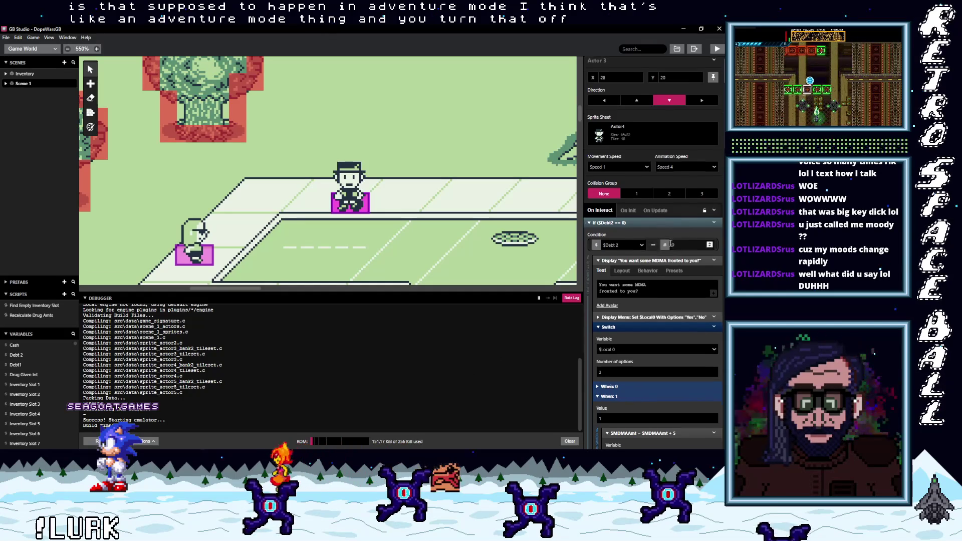
pyautogui.scroll(8, 670, 245)
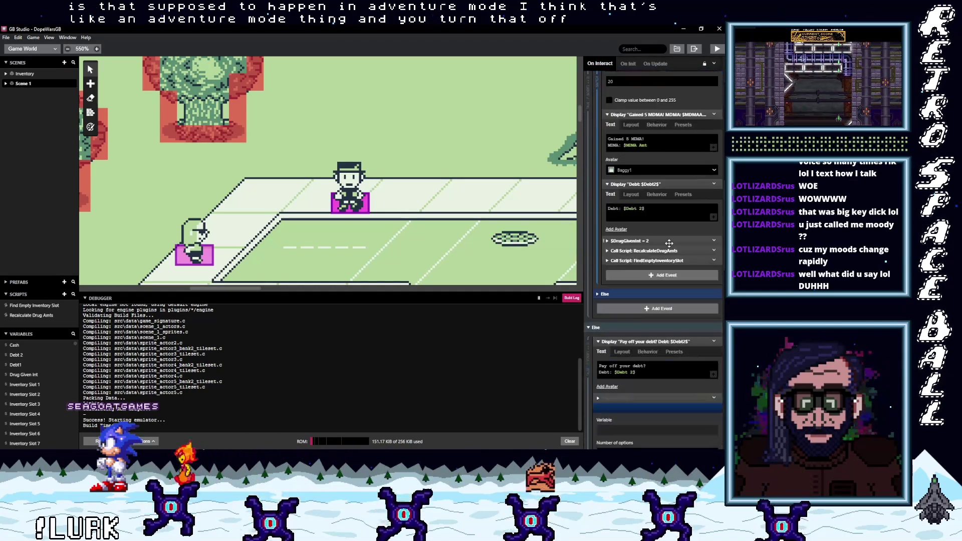
pyautogui.scroll(2, 670, 244)
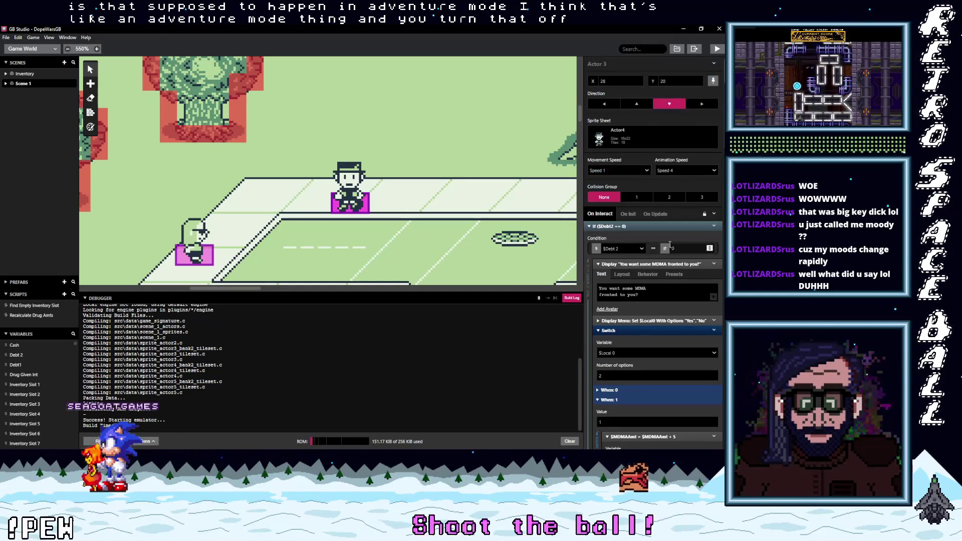
pyautogui.click(628, 215)
pyautogui.click(603, 215)
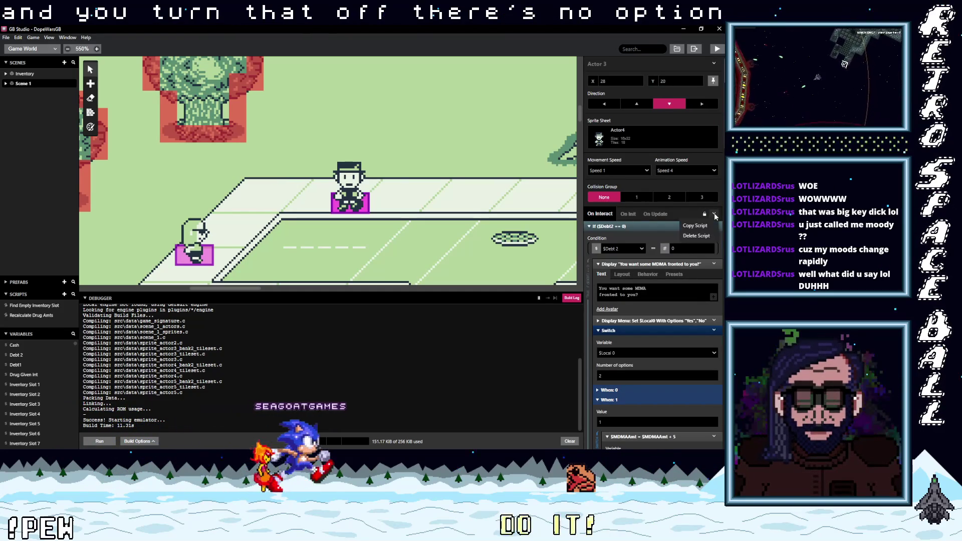
pyautogui.click(715, 63)
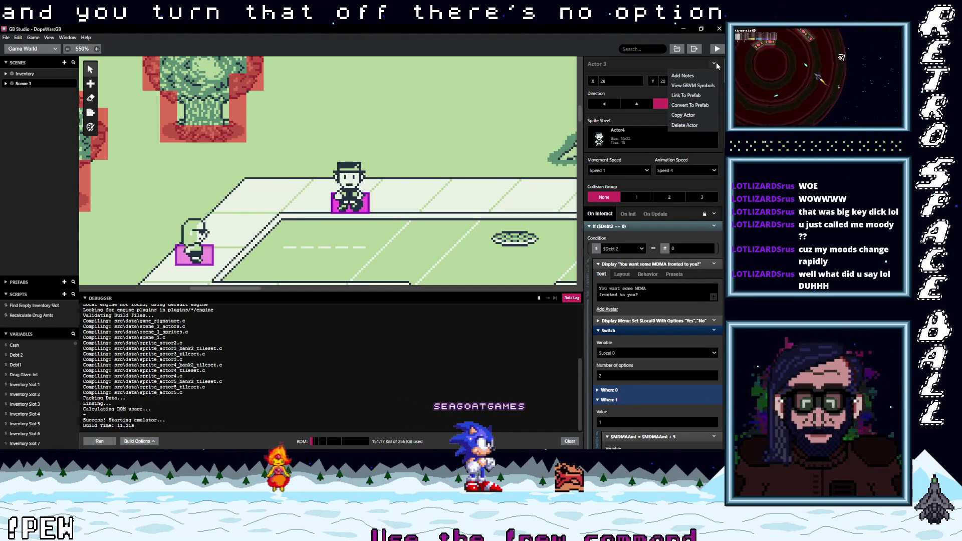
pyautogui.click(716, 62)
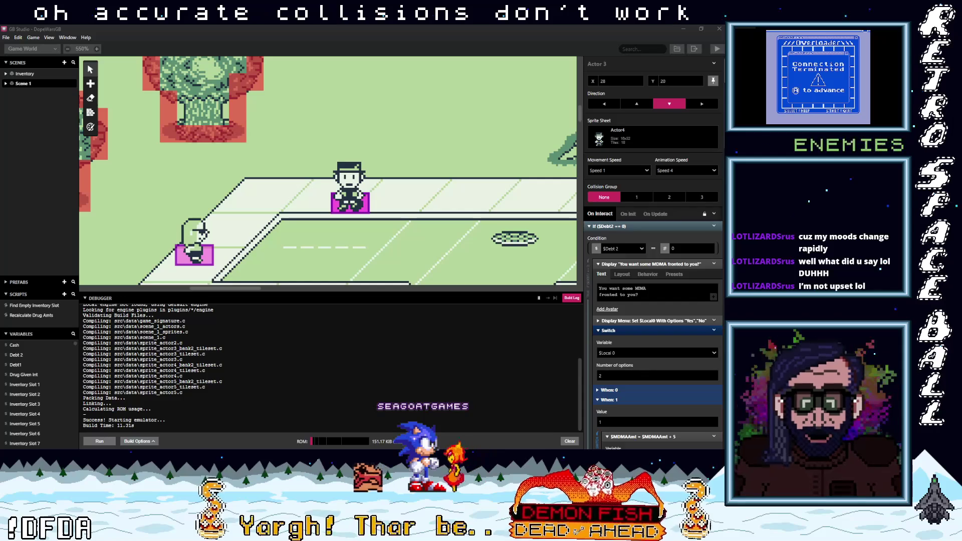
pyautogui.click(440, 210)
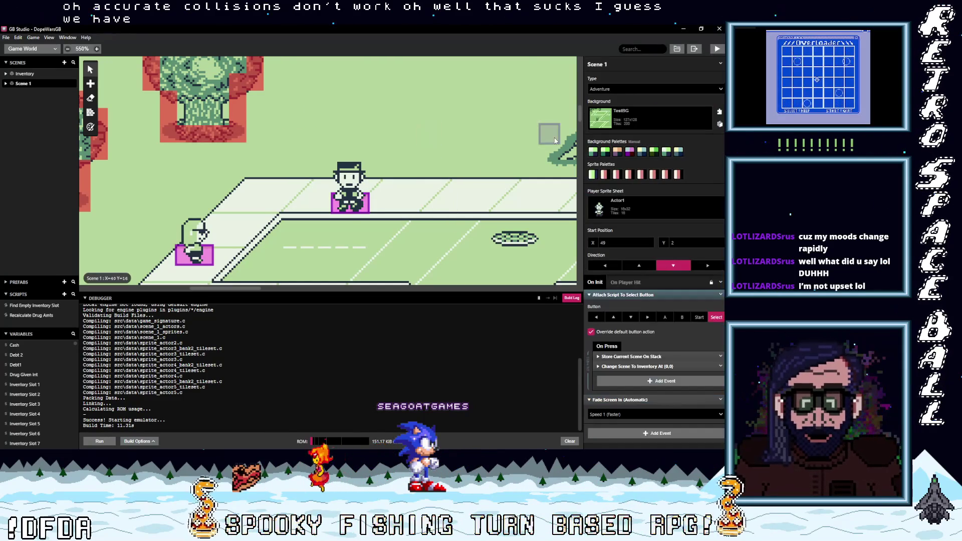
# - Check Scene 1's Type dropdown and leave the scene type as Adventure
pyautogui.click(639, 89)
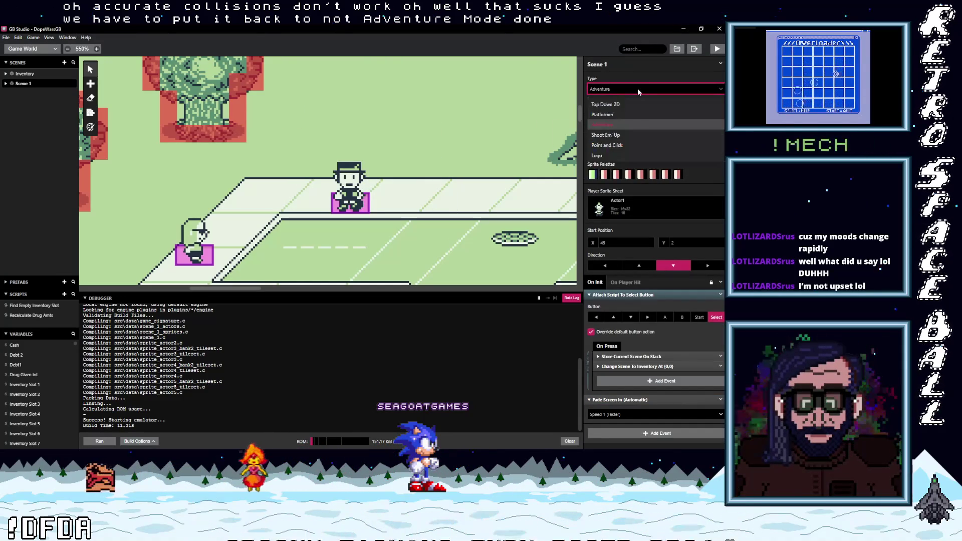
pyautogui.click(637, 89)
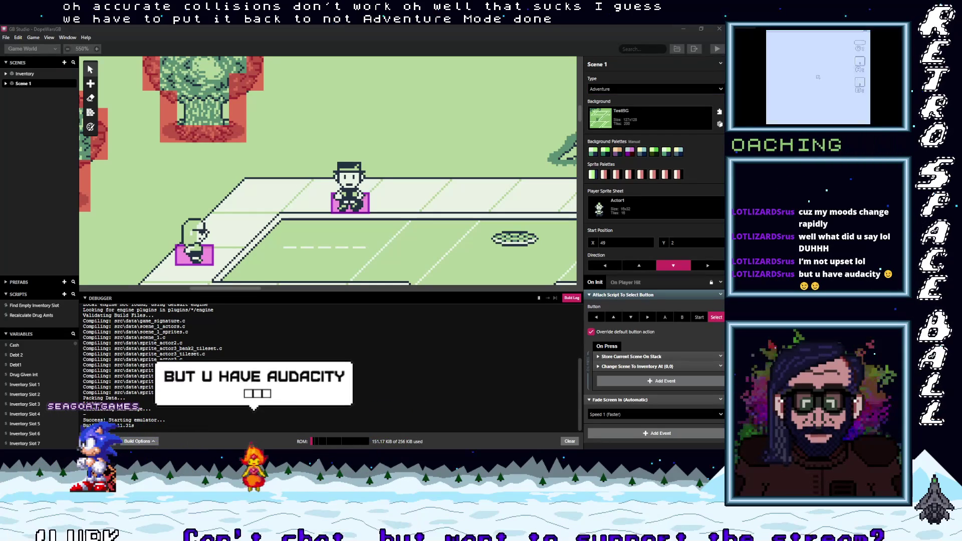
pyautogui.click(849, 63)
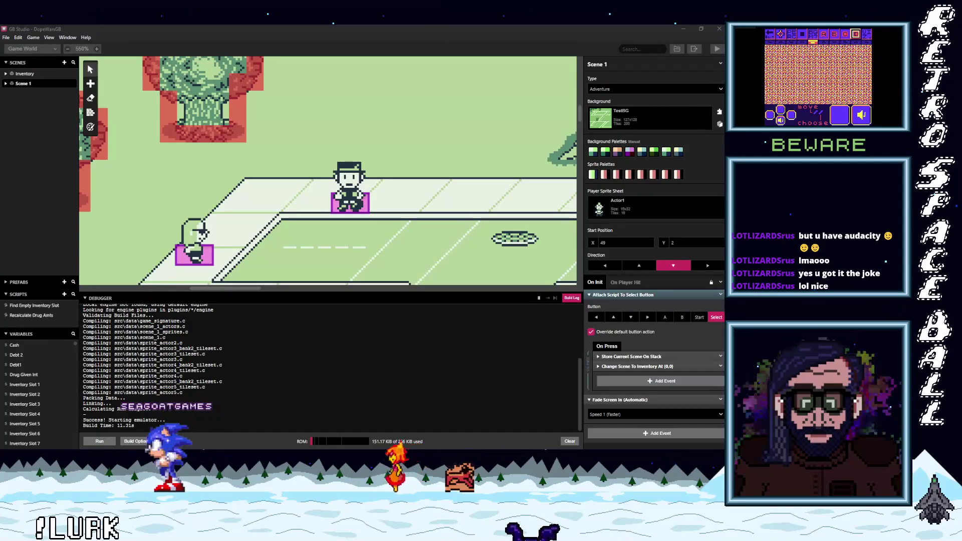
pyautogui.press('Left')
pyautogui.press('Left')
pyautogui.press('Left')
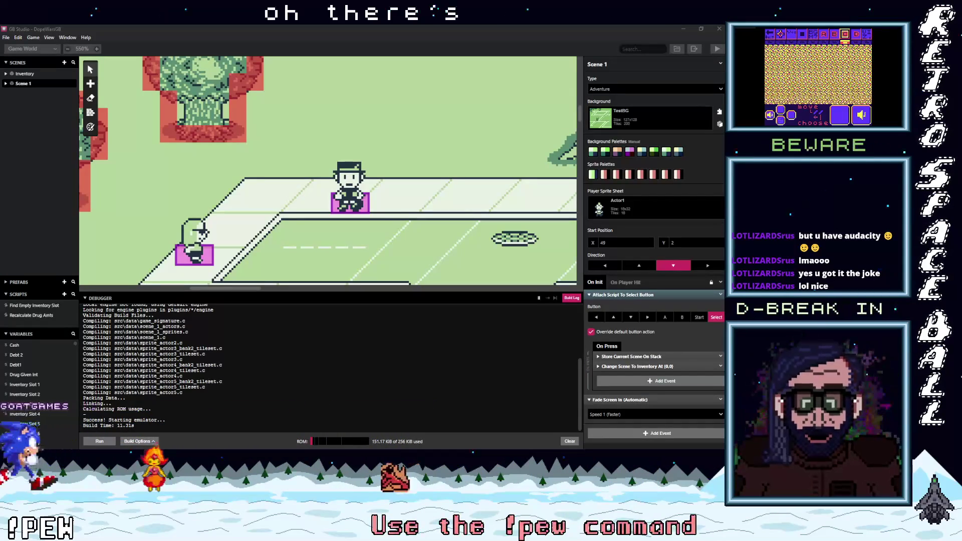
pyautogui.hotkey('ctrl', '-')
pyautogui.hotkey('ctrl', '-')
pyautogui.hotkey('ctrl', '-')
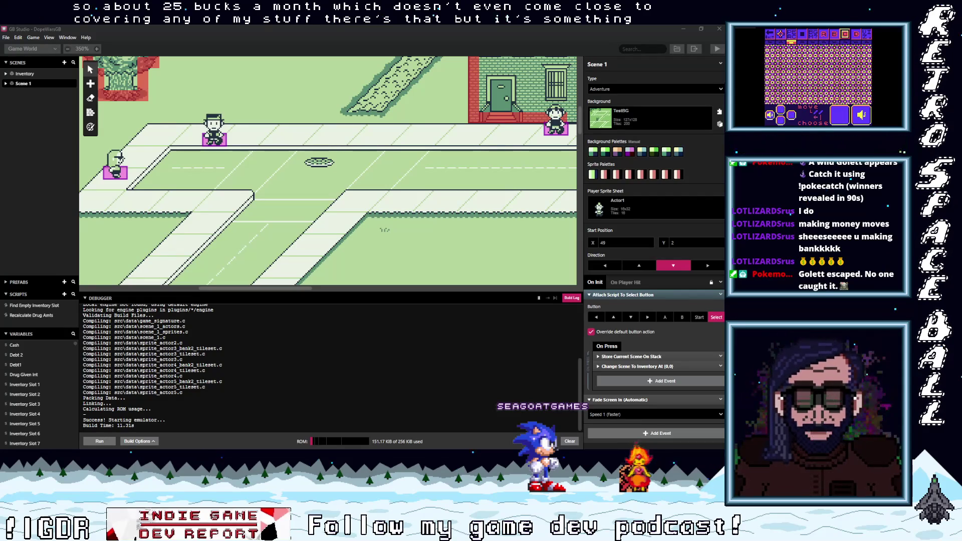
pyautogui.scroll(3, 371, 211)
pyautogui.hscroll(3, 370, 210)
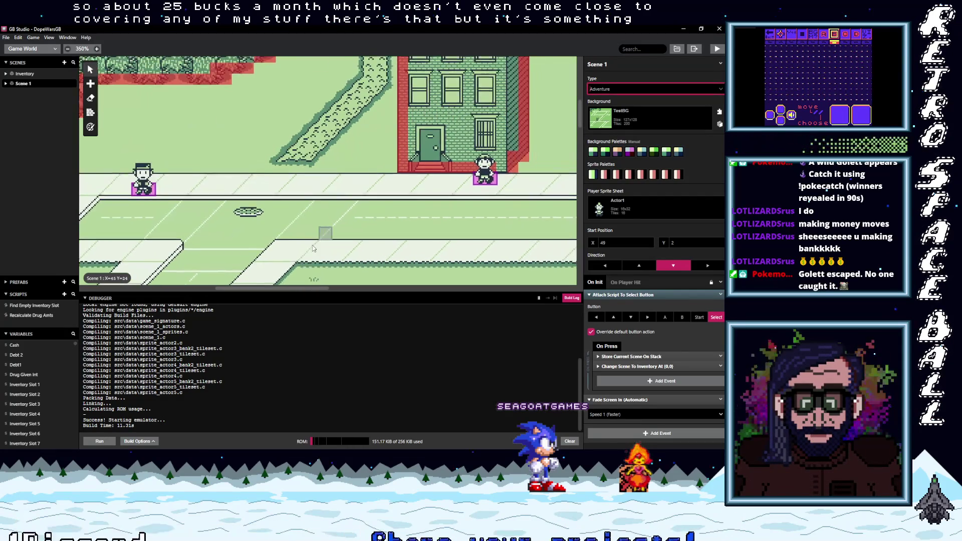
pyautogui.scroll(3, 381, 240)
pyautogui.hscroll(-3, 380, 240)
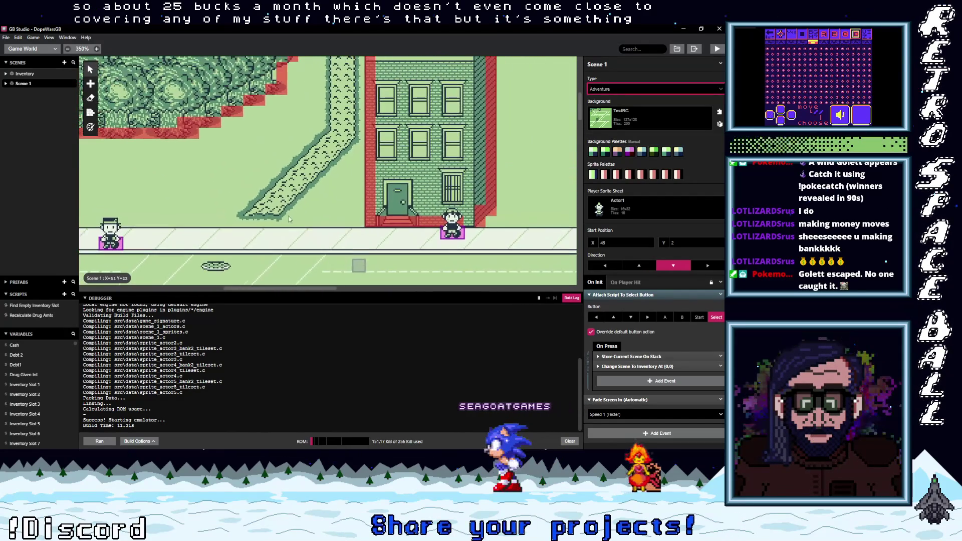
pyautogui.scroll(-5, 391, 250)
pyautogui.hscroll(-2, 392, 250)
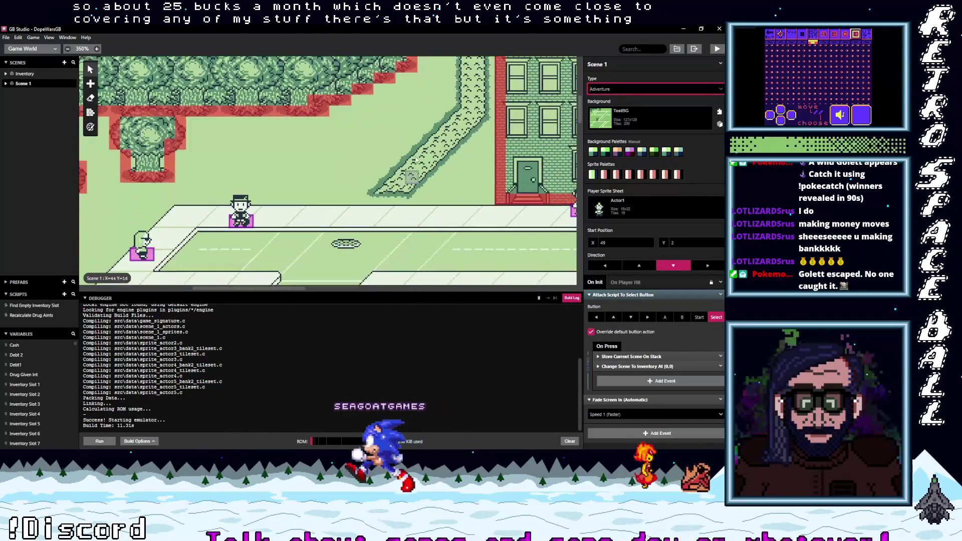
pyautogui.scroll(2, 423, 115)
pyautogui.hscroll(6, 422, 116)
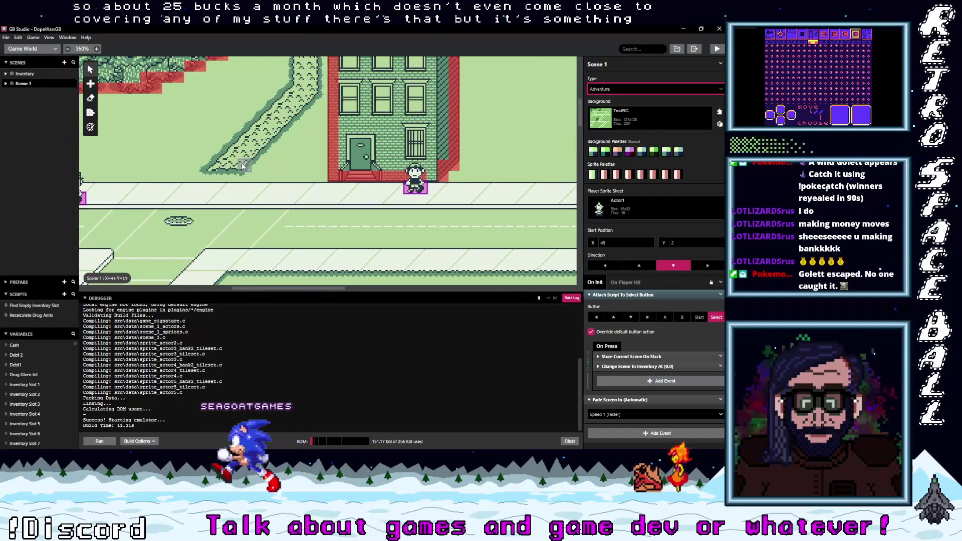
pyautogui.scroll(3, 399, 238)
pyautogui.hscroll(-3, 399, 238)
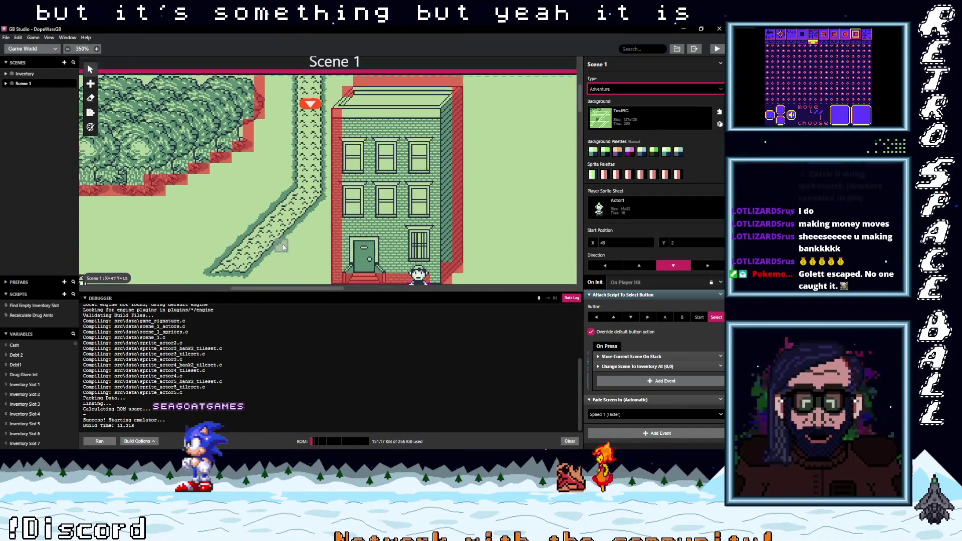
pyautogui.hscroll(-7, 400, 237)
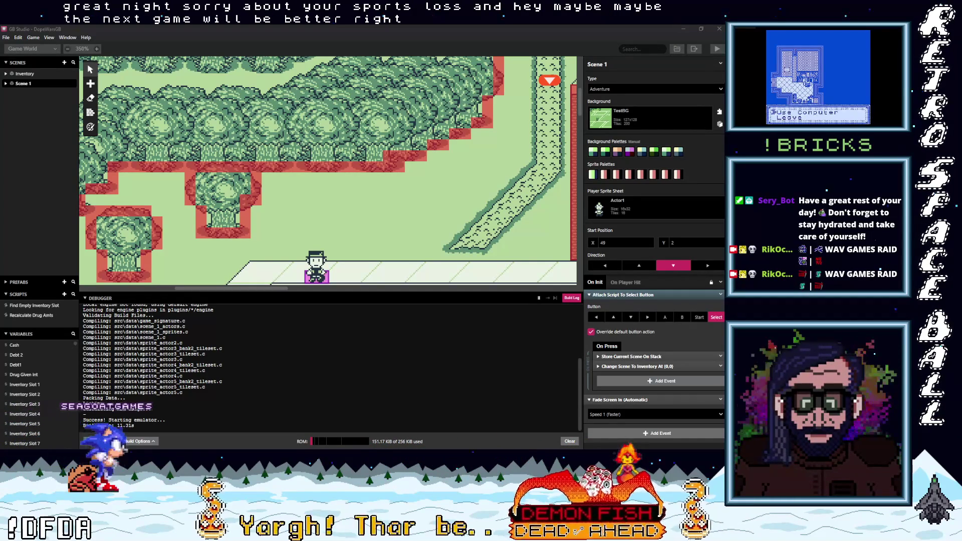
# - Close the game window, save via File > Save, and rebuild and launch the game
pyautogui.press('z')
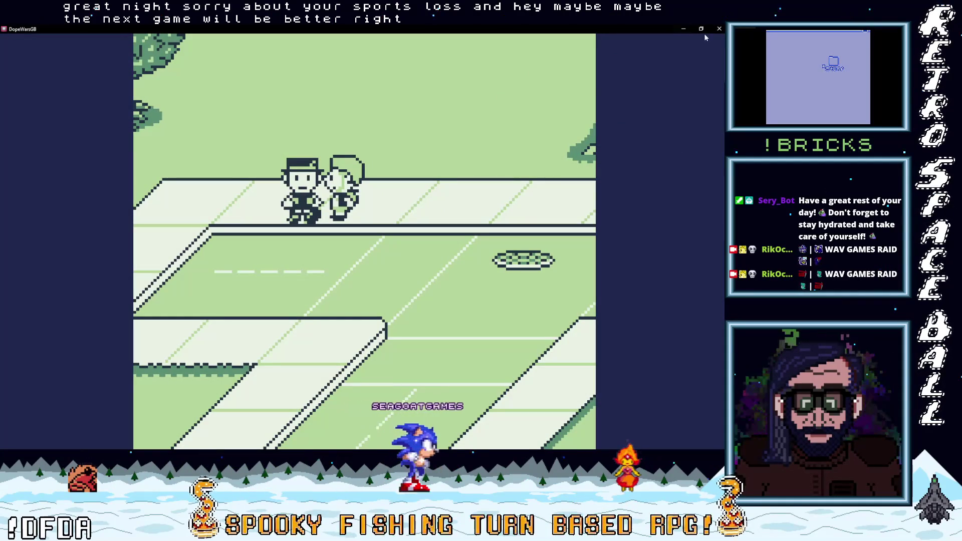
pyautogui.click(719, 29)
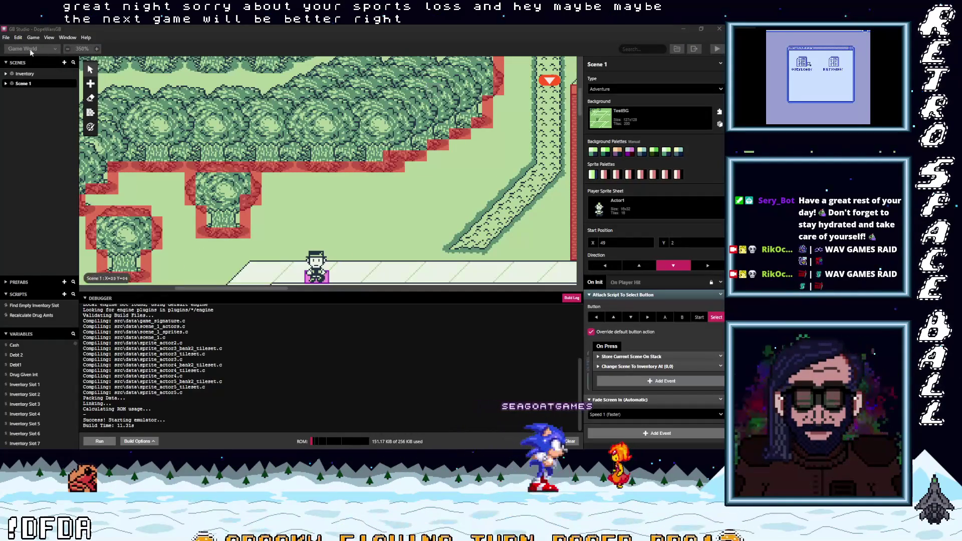
pyautogui.click(5, 37)
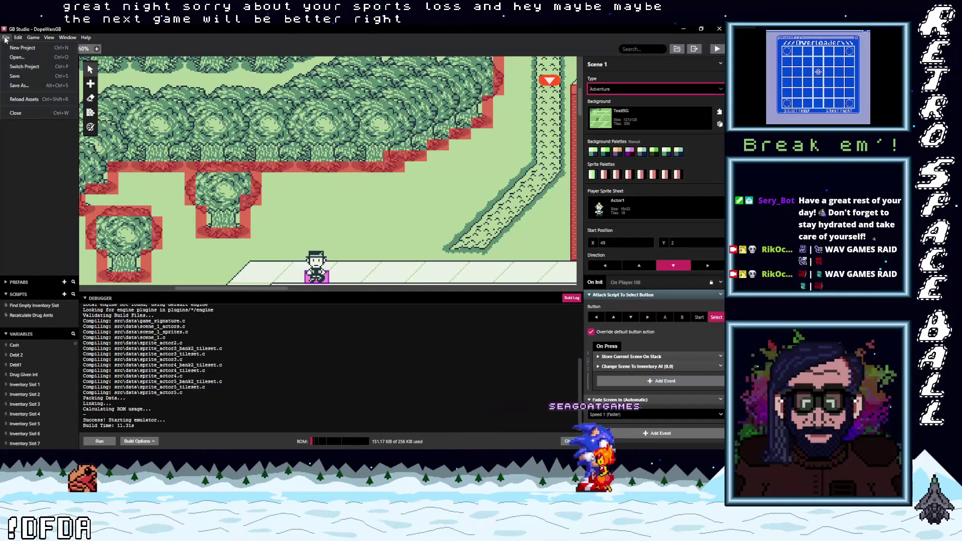
pyautogui.click(13, 78)
pyautogui.click(717, 48)
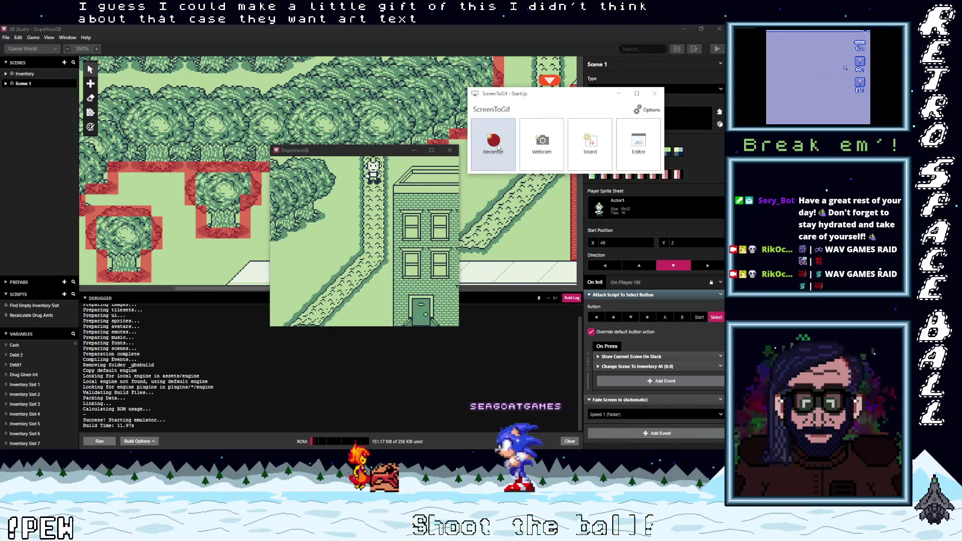
# - Open a ScreenToGif recorder, fit its frame to the game window at 478 × 431, and start recording
pyautogui.click(495, 145)
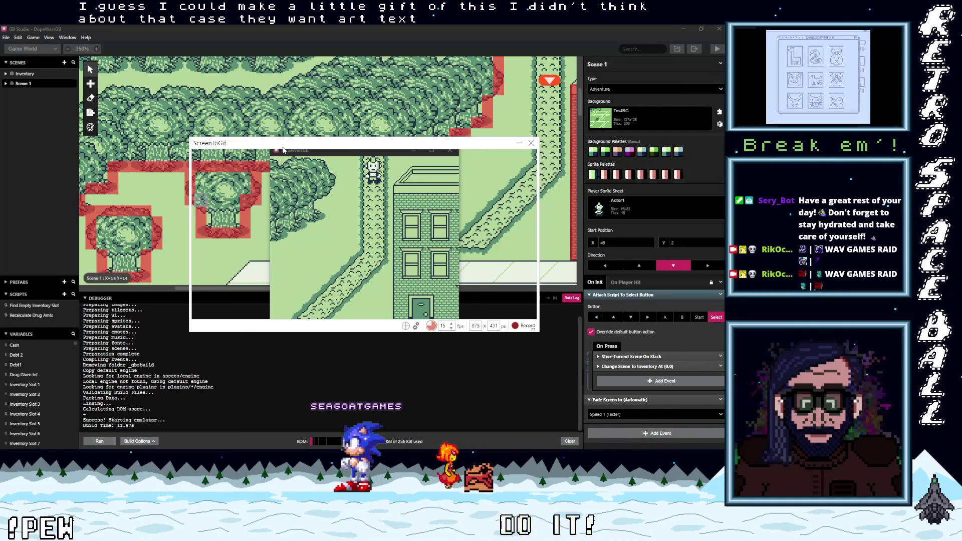
pyautogui.moveTo(291, 152)
pyautogui.mouseDown()
pyautogui.moveTo(290, 133)
pyautogui.moveTo(289, 148)
pyautogui.mouseUp()
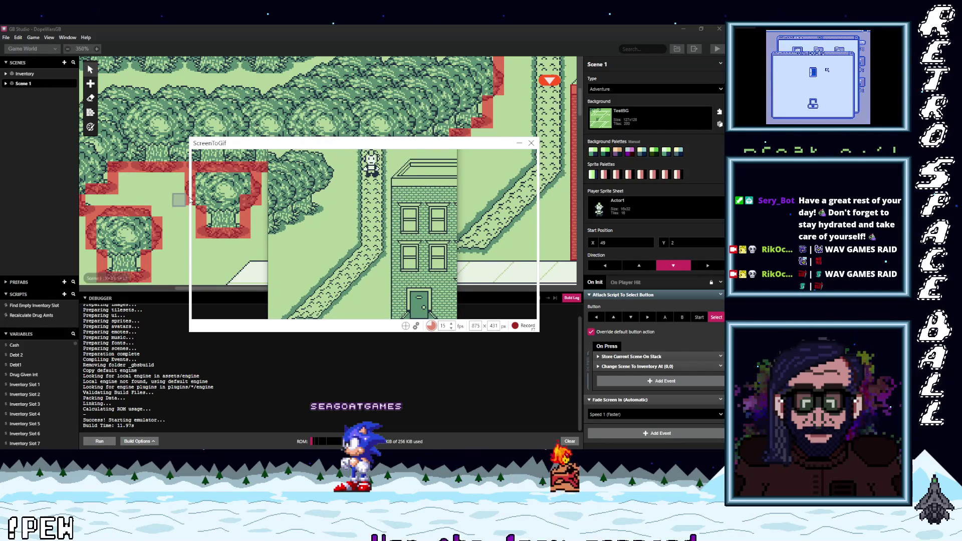
pyautogui.moveTo(190, 199); pyautogui.dragTo(264, 199)
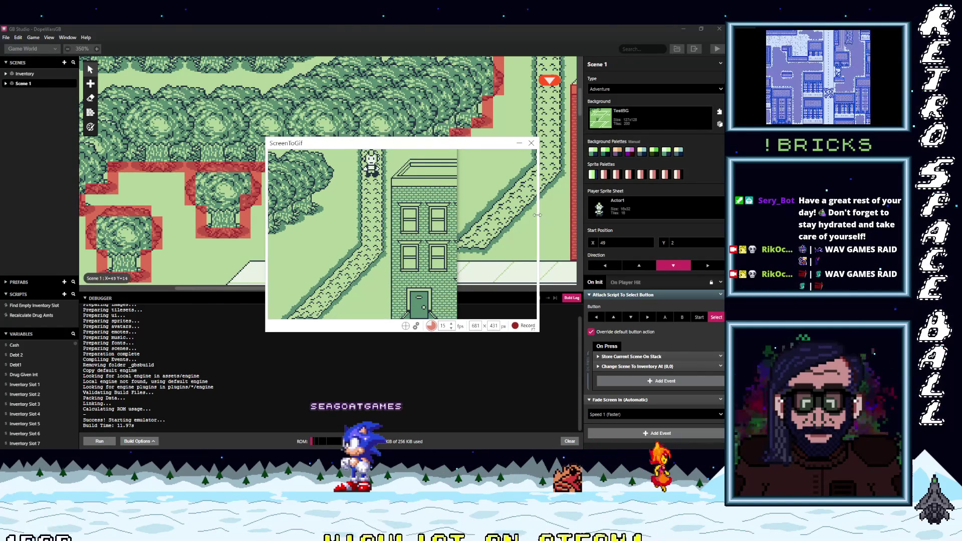
pyautogui.moveTo(539, 215); pyautogui.dragTo(460, 221)
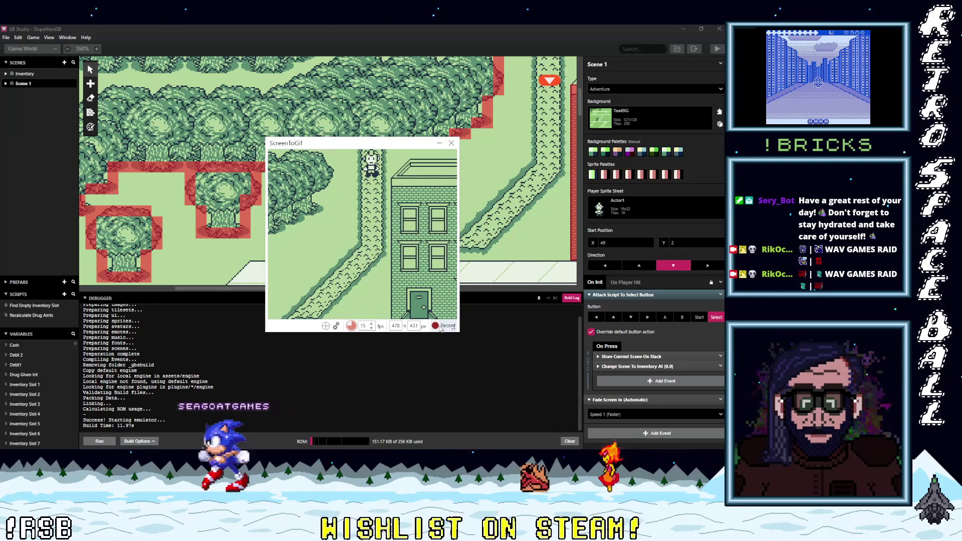
pyautogui.click(441, 323)
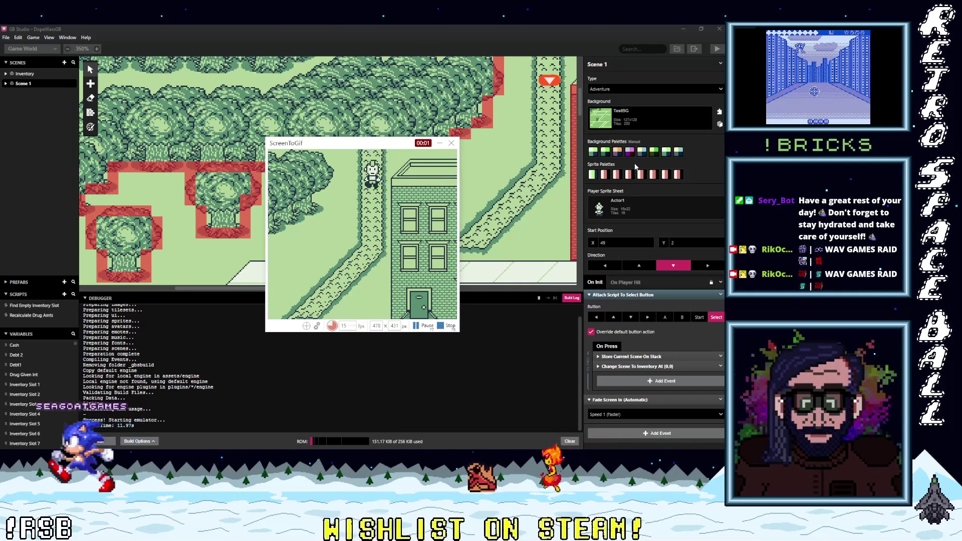
# - Walk the player down to the road and talk to the NPC through its dialogs to the debt prompt
pyautogui.press('Down')
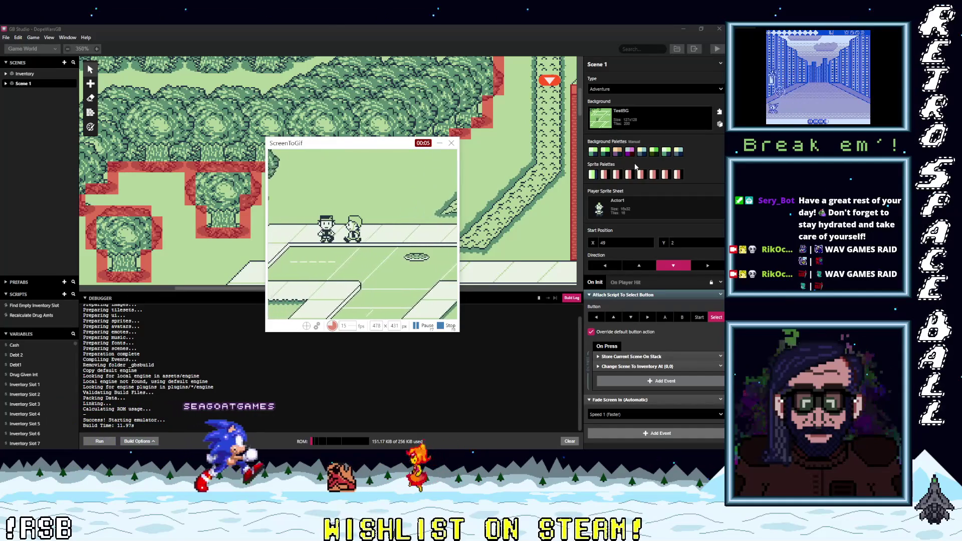
pyautogui.press('z')
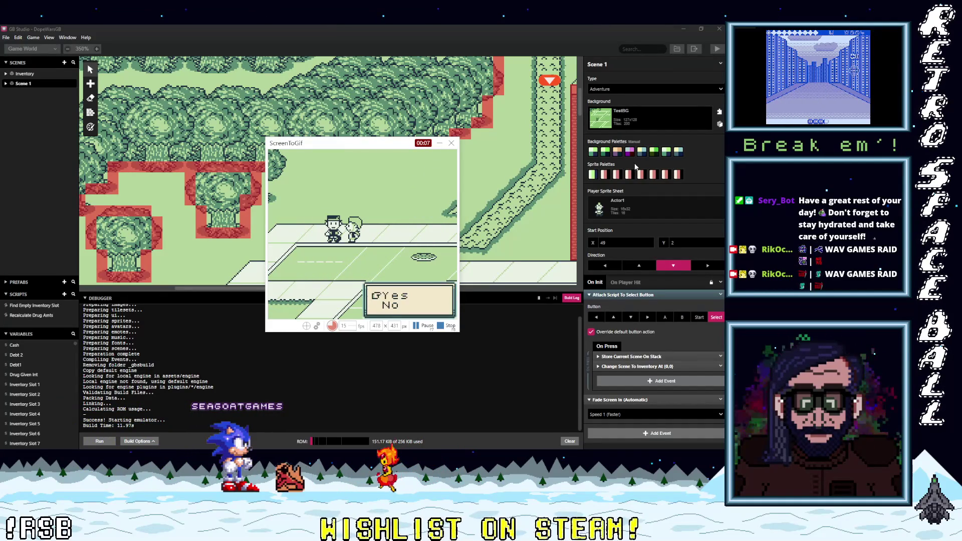
pyautogui.press('z')
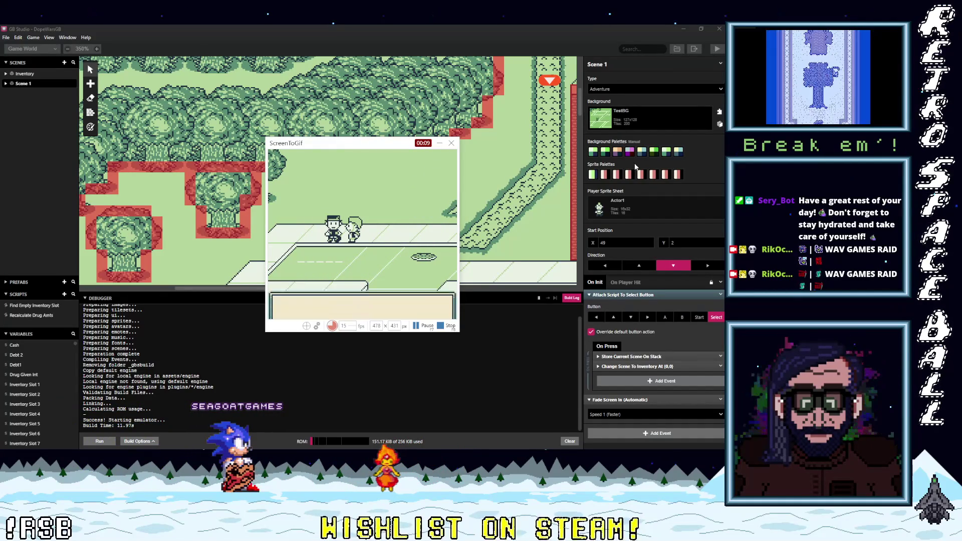
pyautogui.press('z')
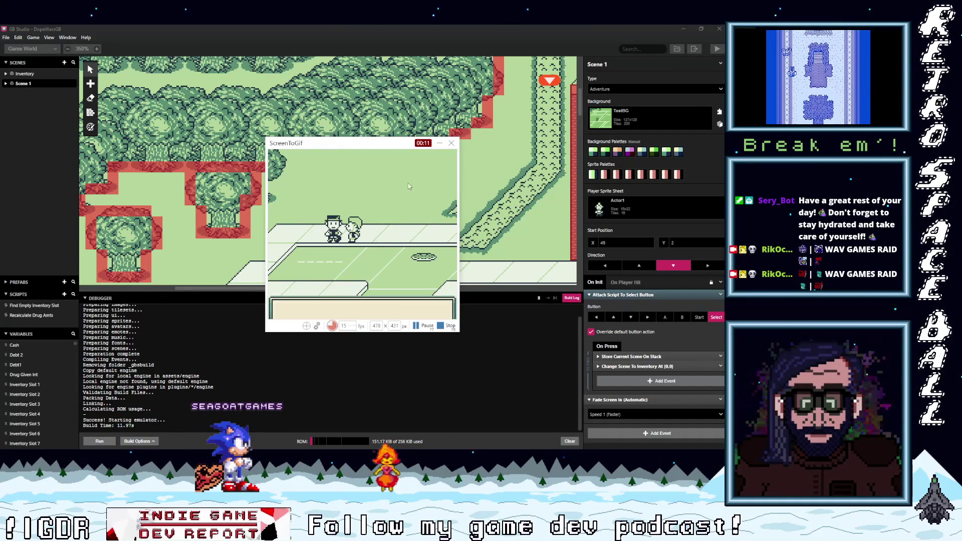